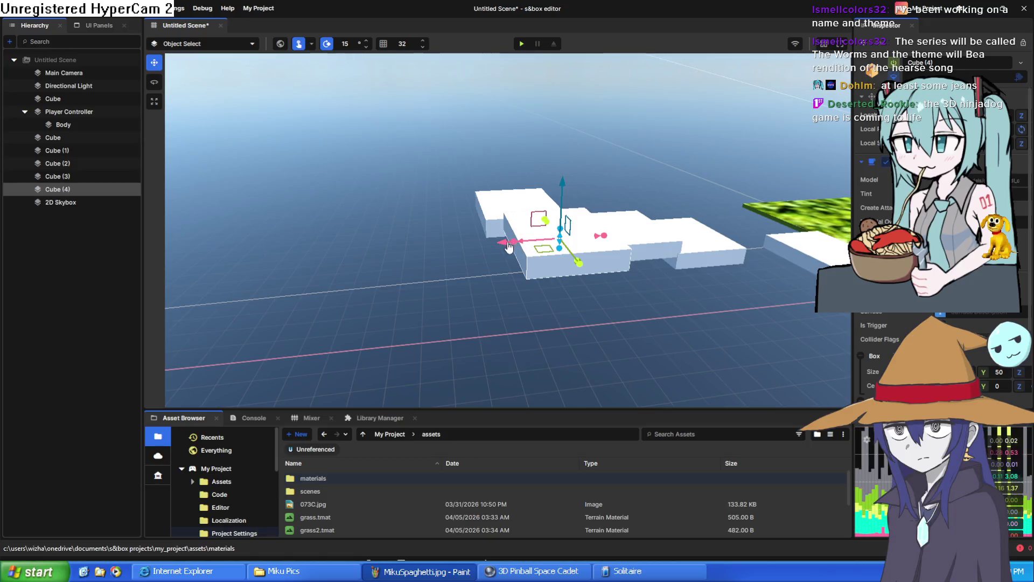
- Look across the row of floating platforms from Cube (4) and select the white platform Cube (3)
key(f)
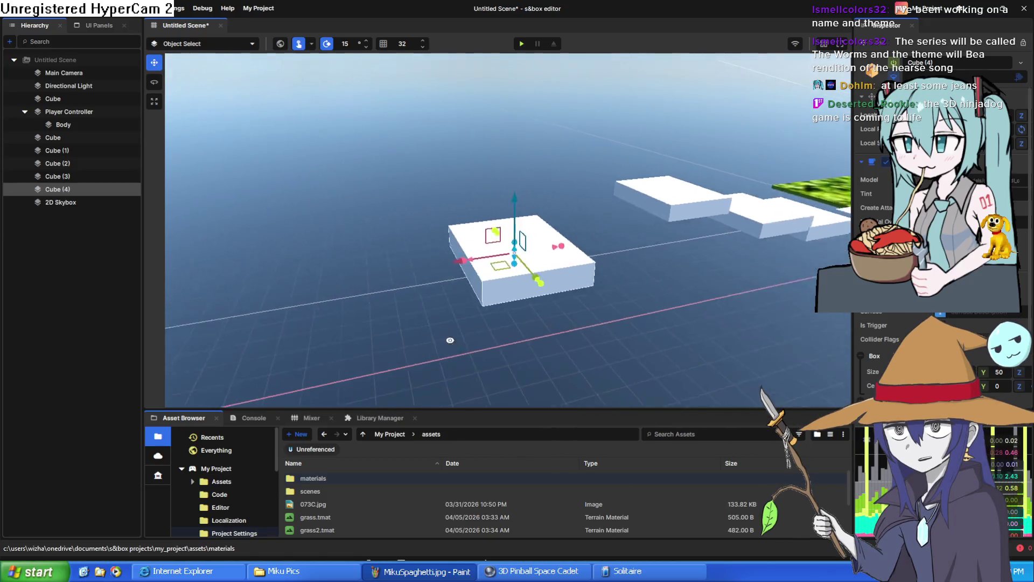
scroll(619, 248, down, 3)
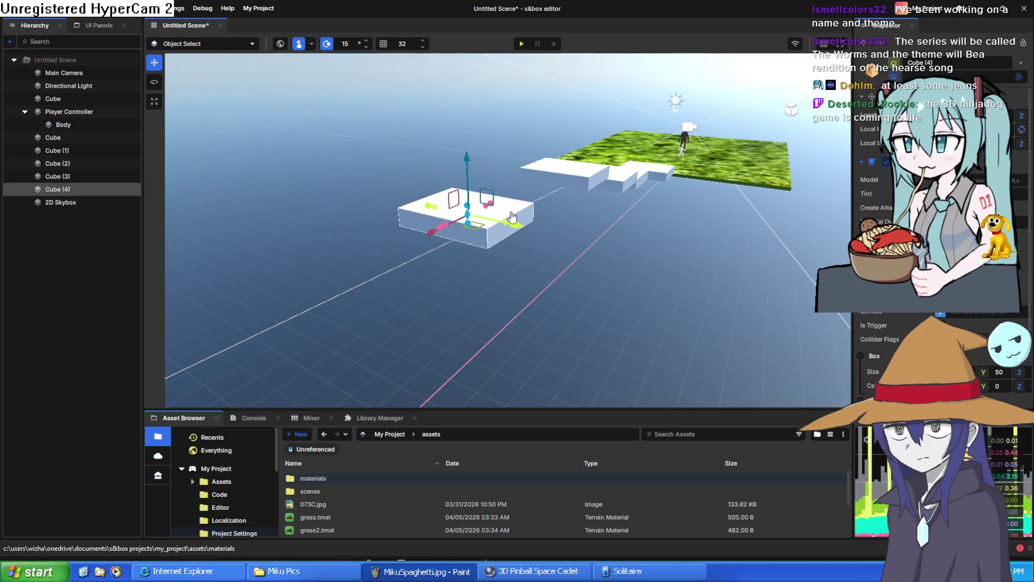
mouse_move(573, 247)
mouse_down()
mouse_move(473, 277)
mouse_move(394, 263)
mouse_move(400, 224)
mouse_move(383, 212)
mouse_move(550, 195)
mouse_up()
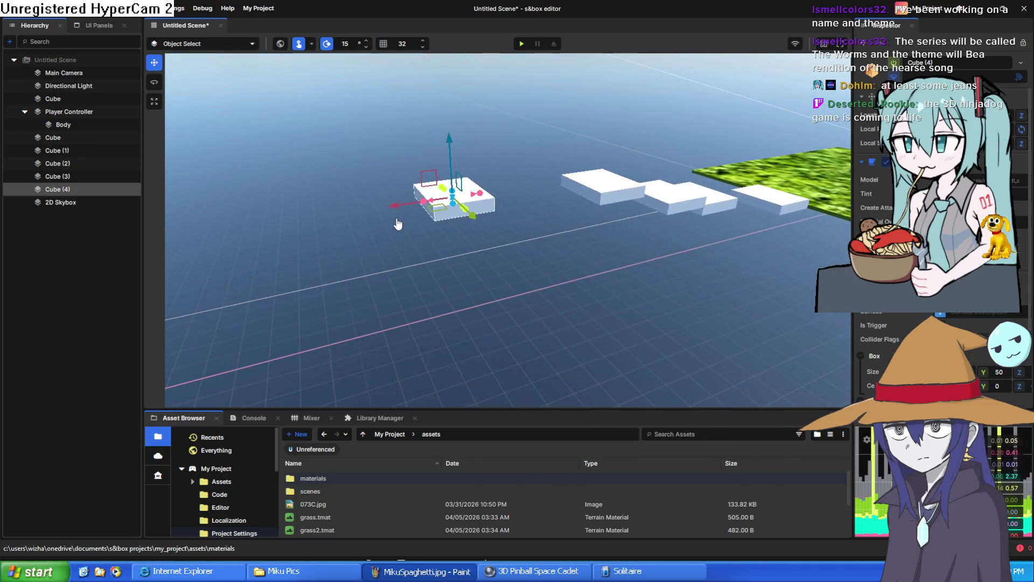
mouse_move(389, 241)
mouse_down()
mouse_move(358, 227)
mouse_move(280, 244)
mouse_up()
mouse_move(554, 300)
mouse_down()
mouse_move(562, 293)
mouse_move(529, 268)
mouse_move(511, 213)
mouse_up()
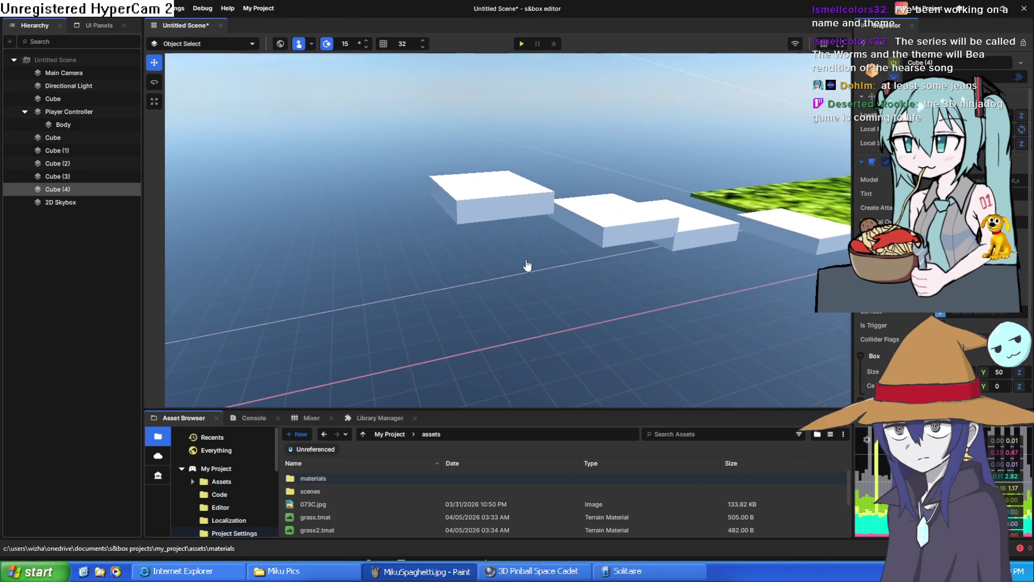
click(510, 207)
scroll(1026, 303, down, 5)
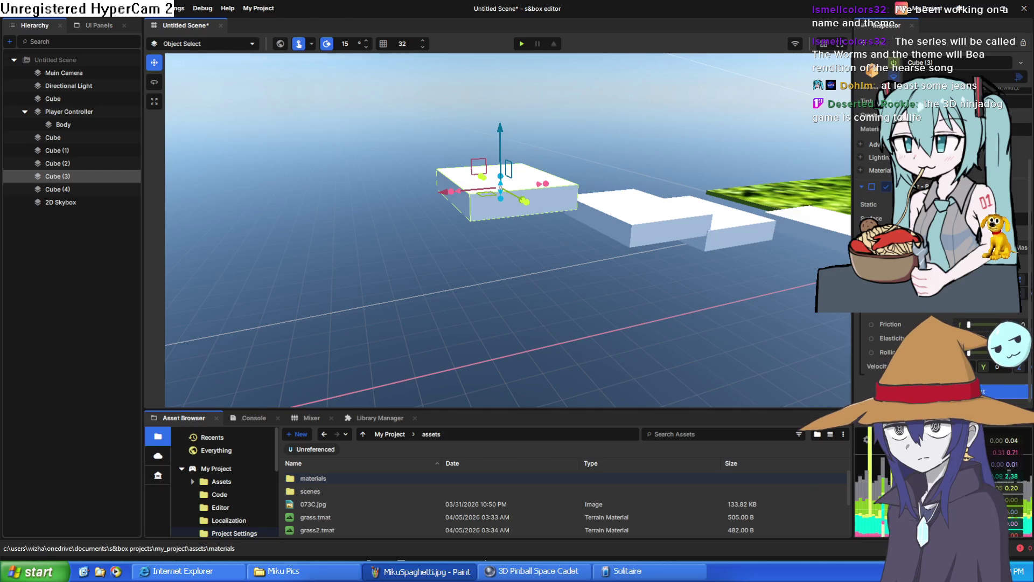
- Reselect Cube (3) to show its Linear Mover preview and review Move Distance, Move Time and Events
scroll(916, 242, down, 2)
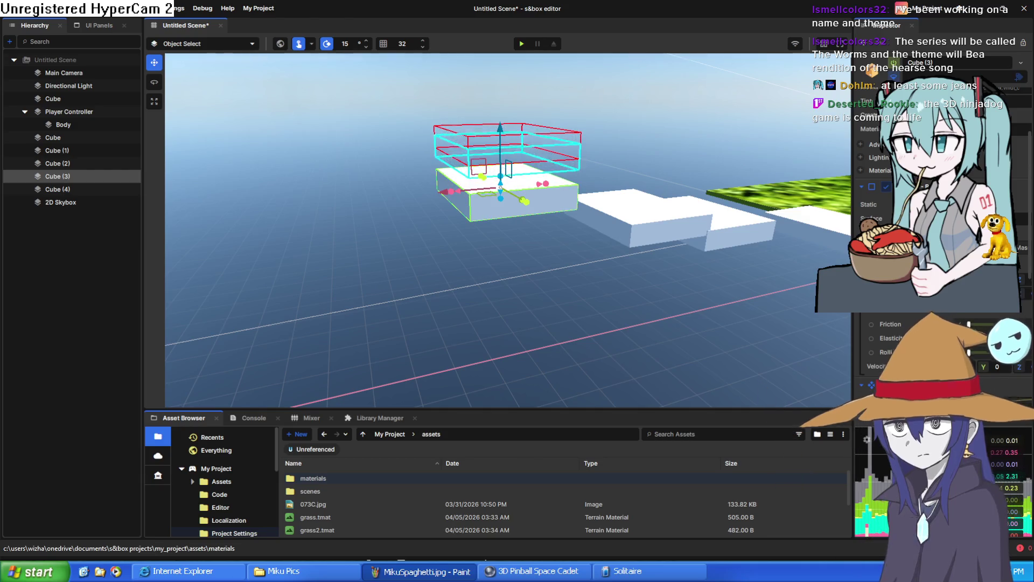
scroll(916, 242, down, 2)
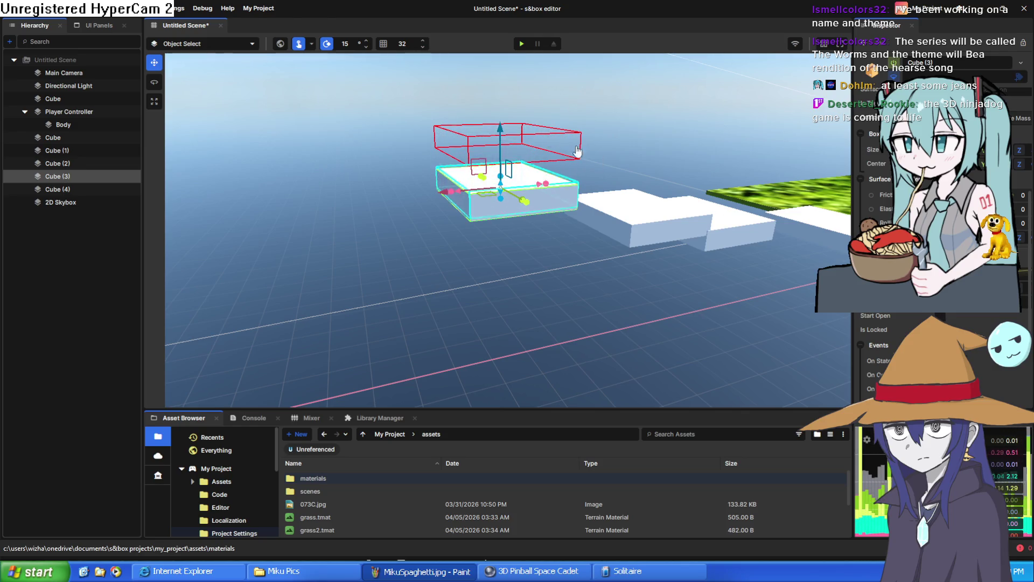
click(472, 141)
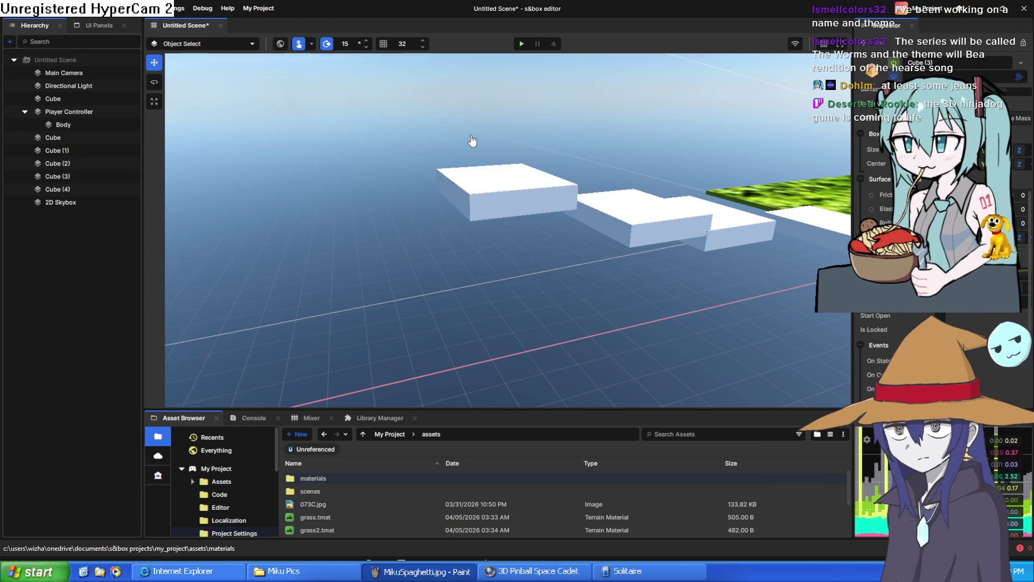
click(487, 184)
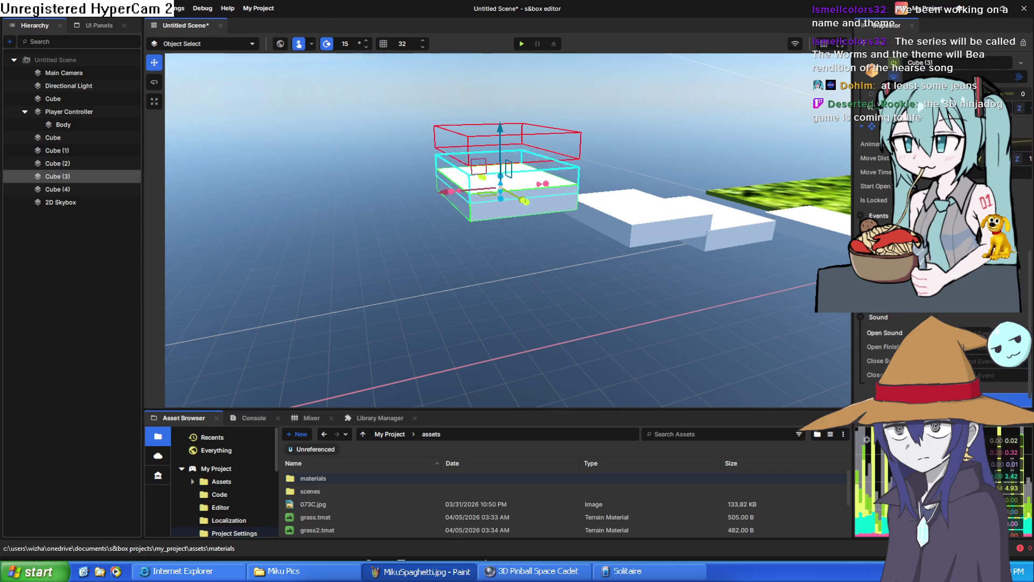
scroll(889, 324, down, 3)
scroll(889, 215, up, 3)
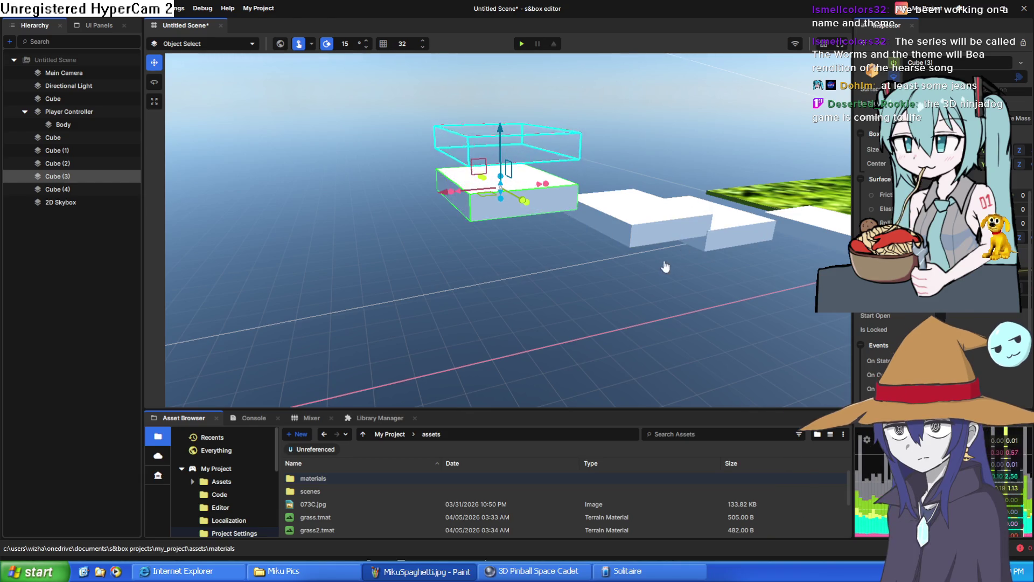
scroll(666, 267, up, 5)
scroll(605, 289, down, 4)
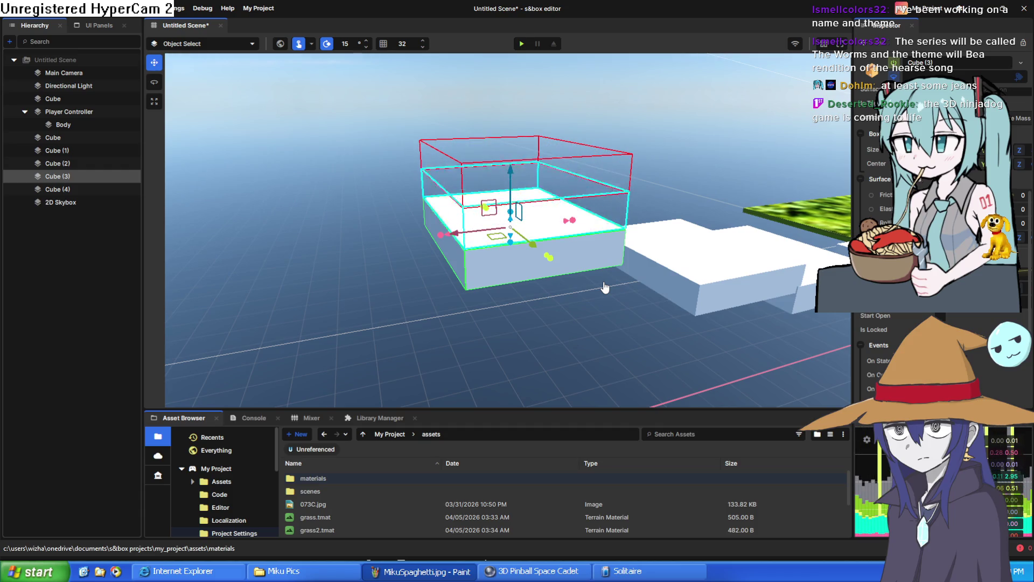
scroll(898, 342, down, 5)
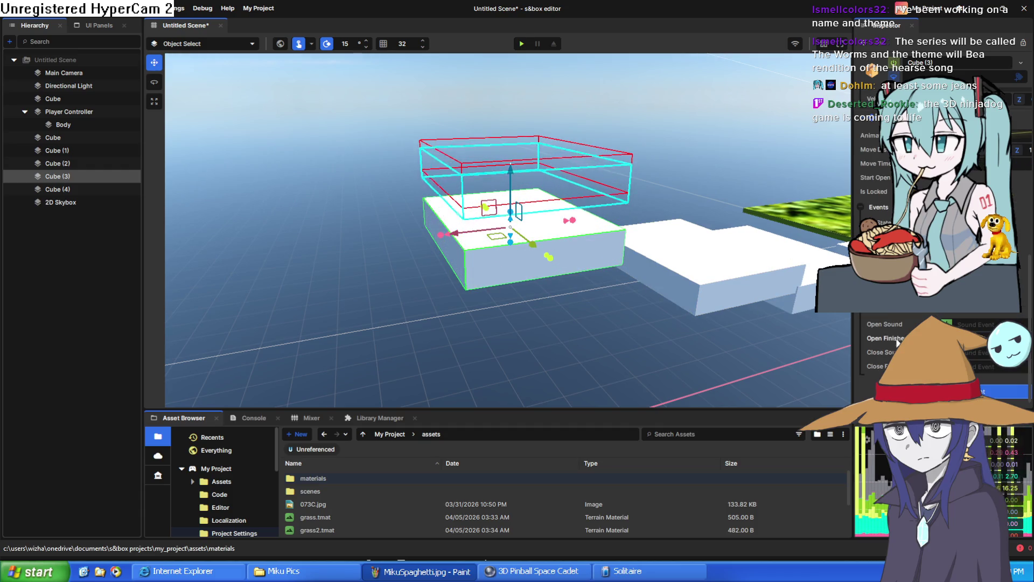
scroll(898, 342, up, 7)
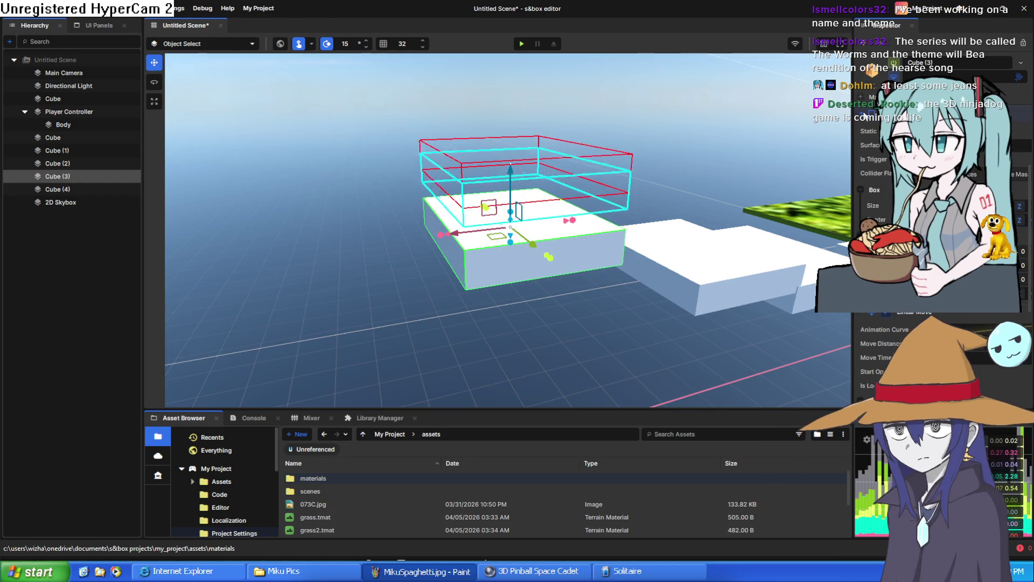
scroll(898, 342, down, 6)
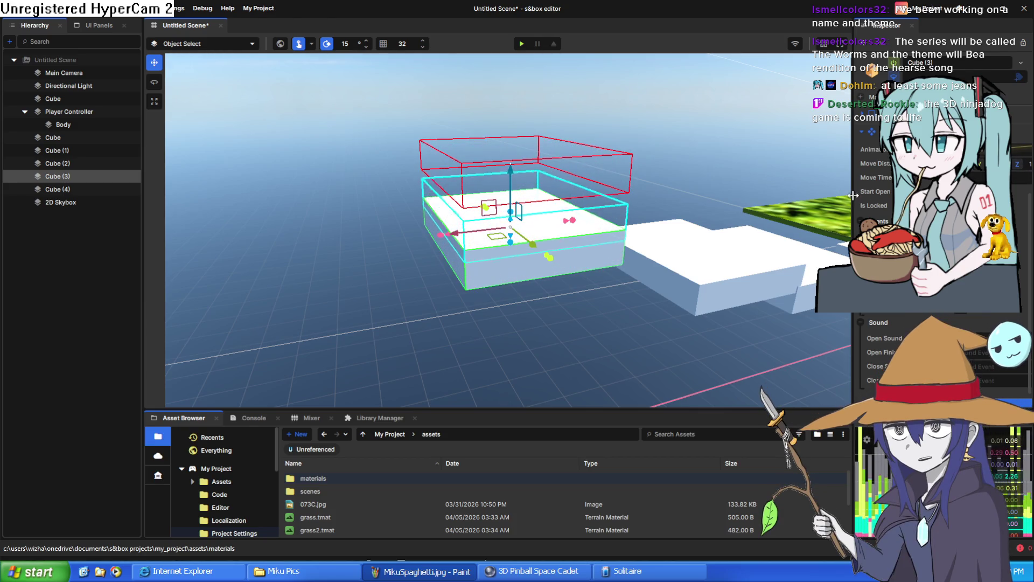
- Widen the Inspector and reselect Cube (3) to set its mover travelling horizontally leftward
drag(852, 195, 815, 195)
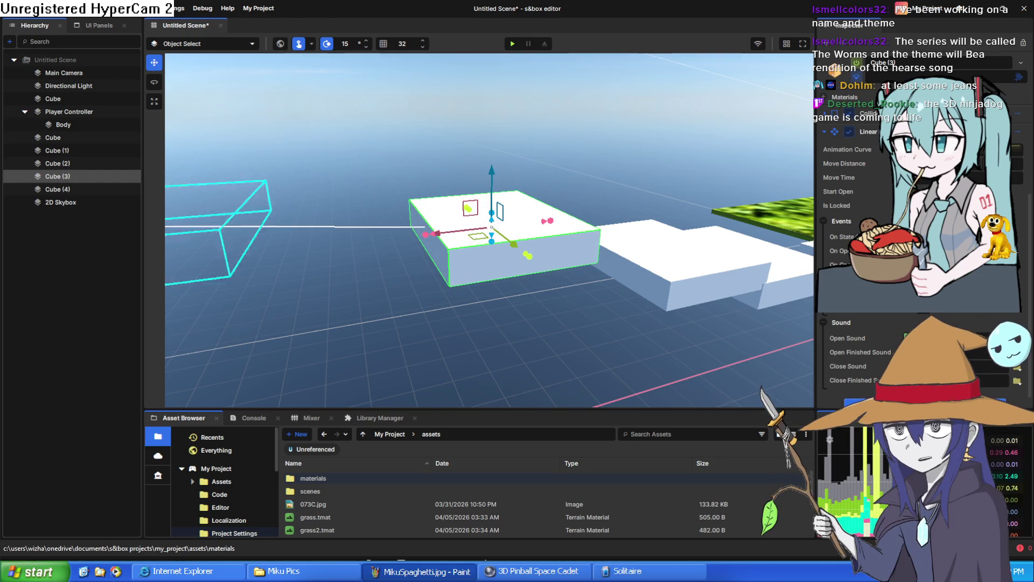
mouse_move(499, 350)
mouse_down()
mouse_move(261, 360)
mouse_move(342, 328)
mouse_move(411, 321)
mouse_move(420, 300)
mouse_move(196, 282)
mouse_move(520, 307)
mouse_move(538, 307)
mouse_move(547, 283)
mouse_up()
click(420, 300)
click(561, 287)
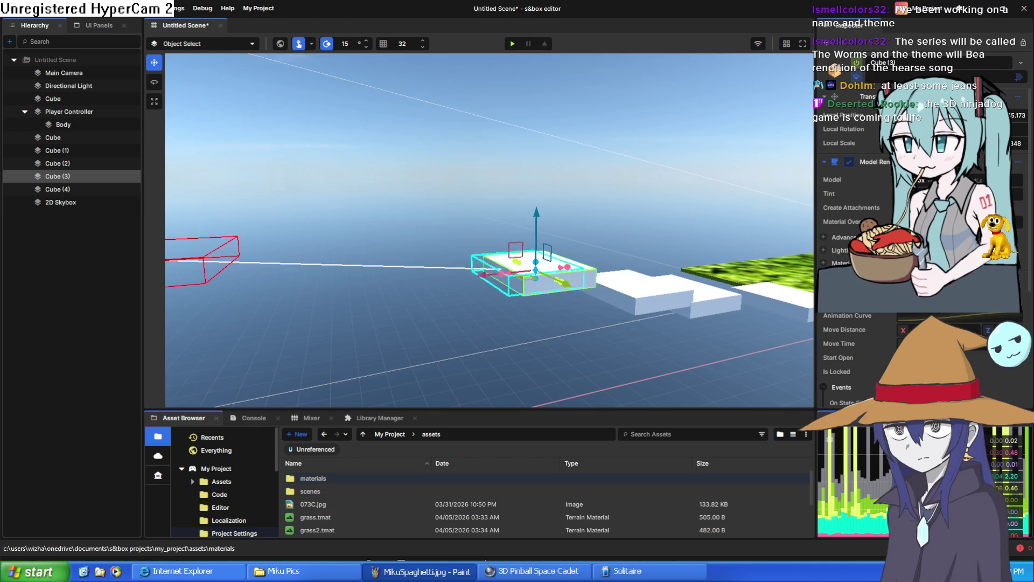
scroll(916, 242, down, 3)
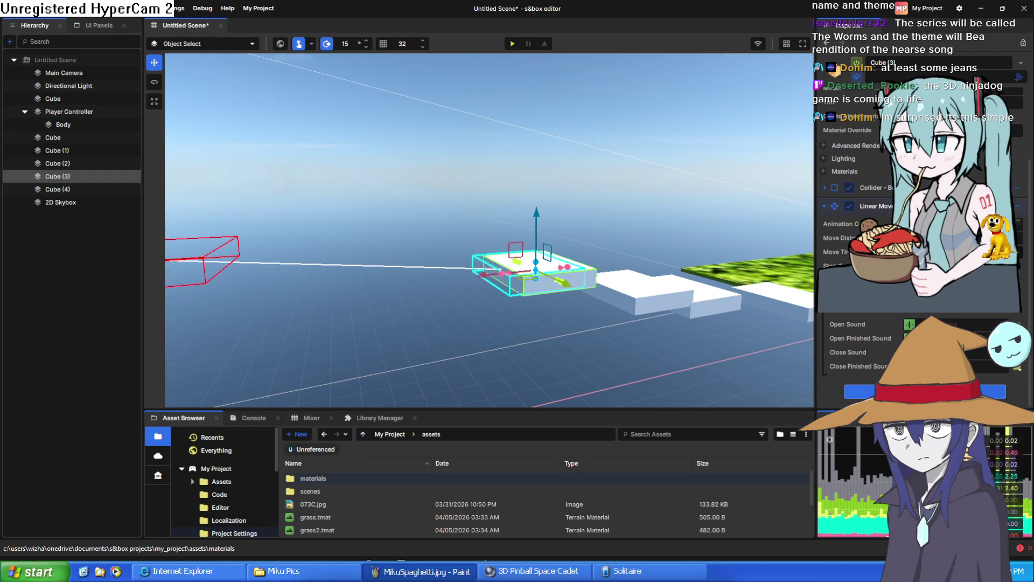
- Expand Cube (3)'s Lighting section to show Cast Shadows while watching its sideways mover preview
click(823, 158)
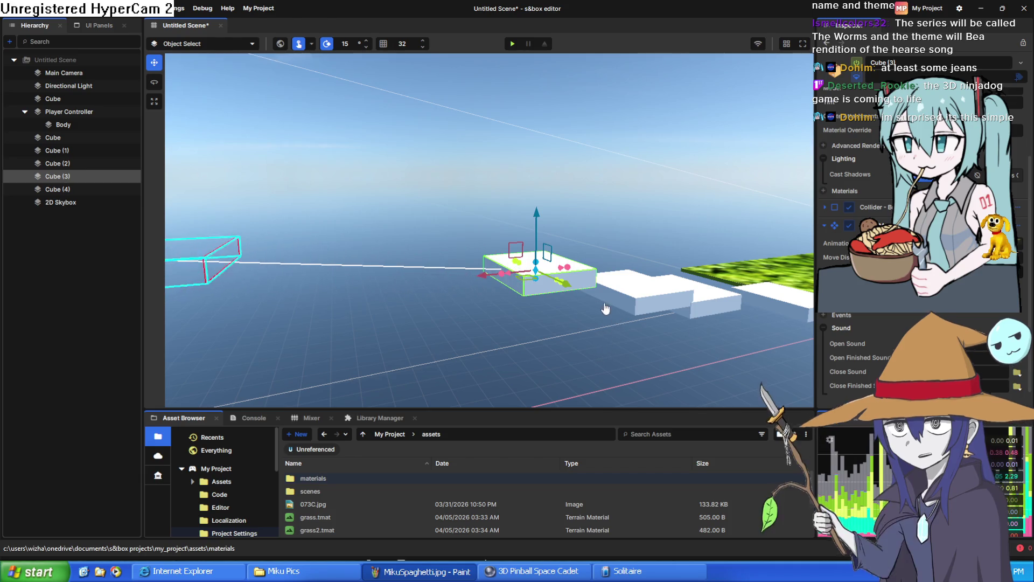
mouse_move(605, 308)
mouse_down()
mouse_move(483, 337)
mouse_move(468, 326)
mouse_move(488, 325)
mouse_up()
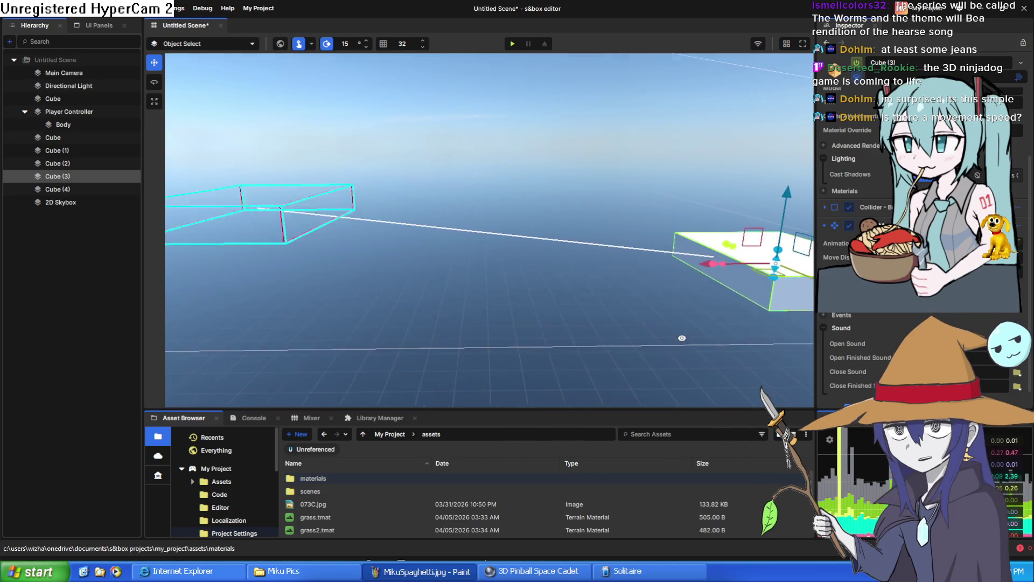
scroll(700, 343, up, 3)
scroll(720, 346, down, 3)
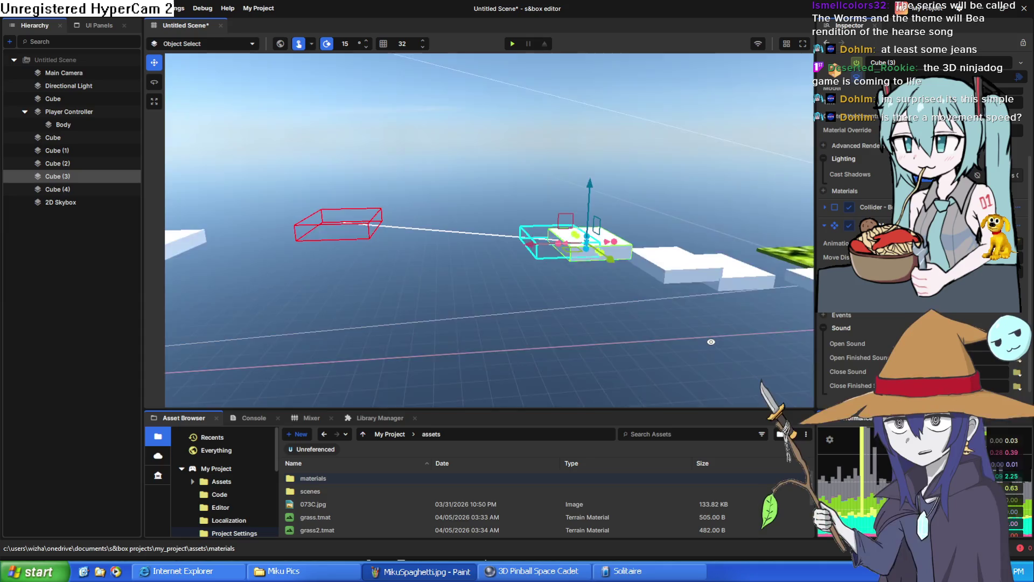
scroll(703, 341, down, 3)
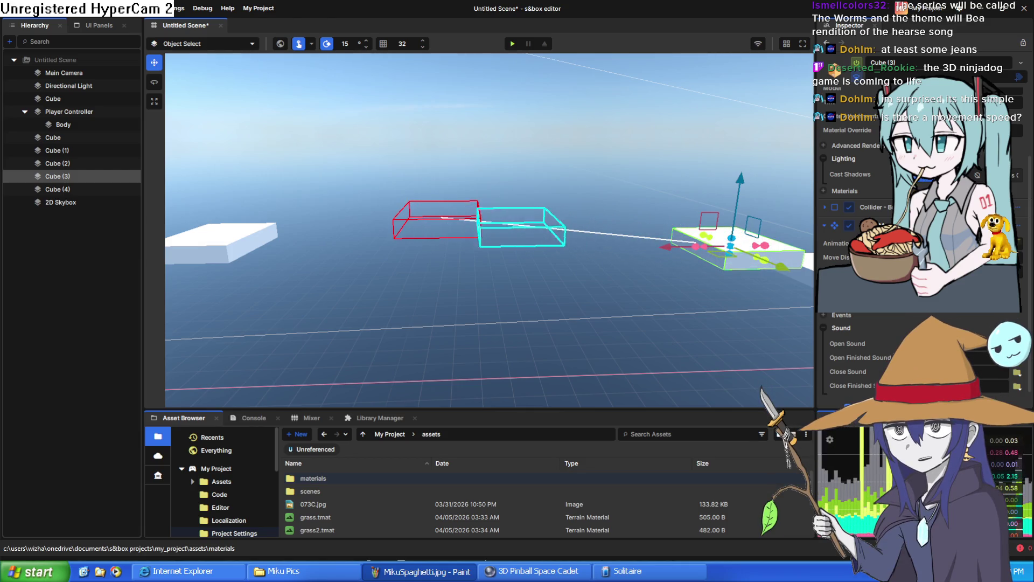
- Play-test the scene by walking forward past the platforms, then pause and stop play mode
click(512, 43)
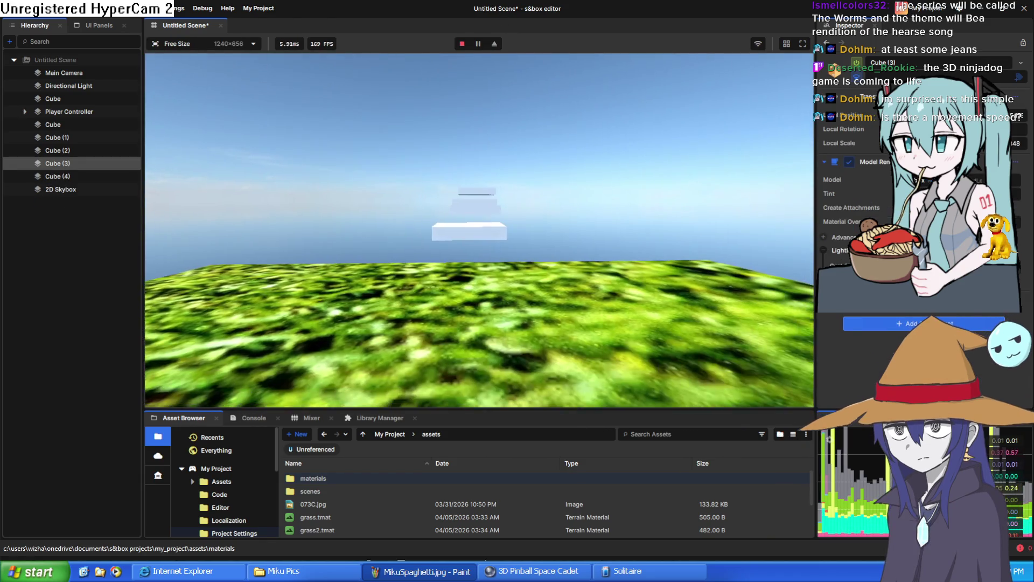
key(w)
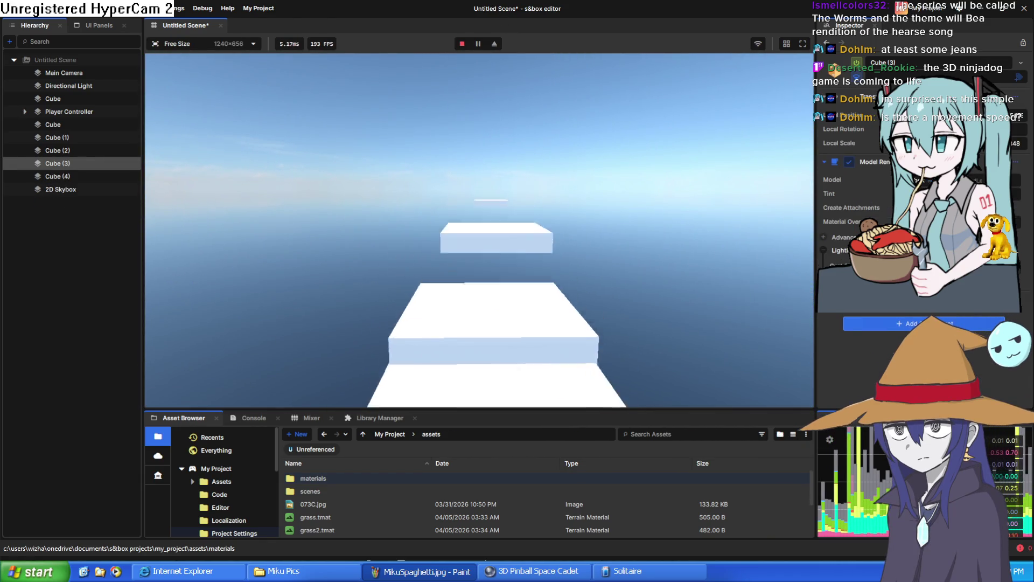
key(w)
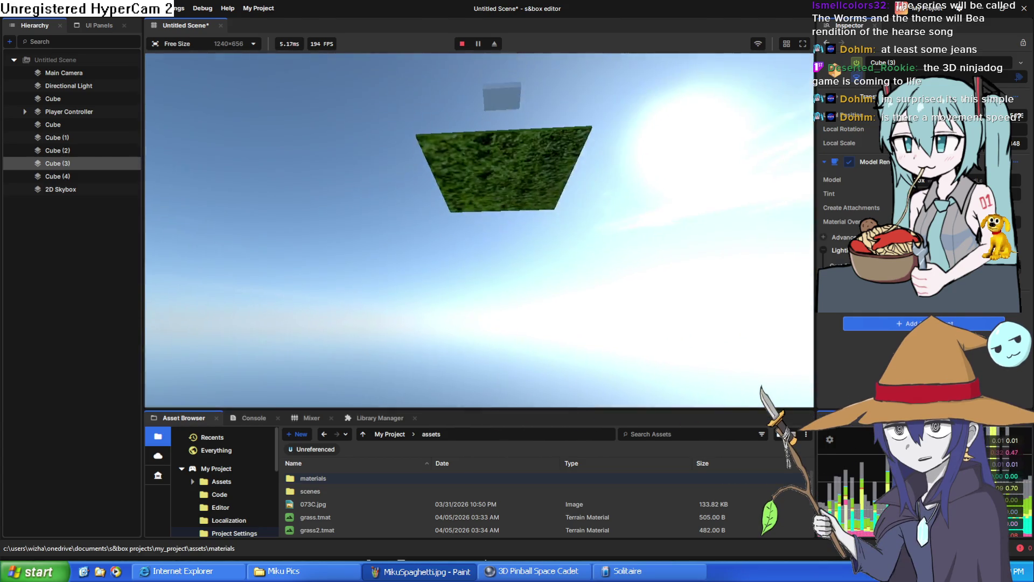
key(Escape)
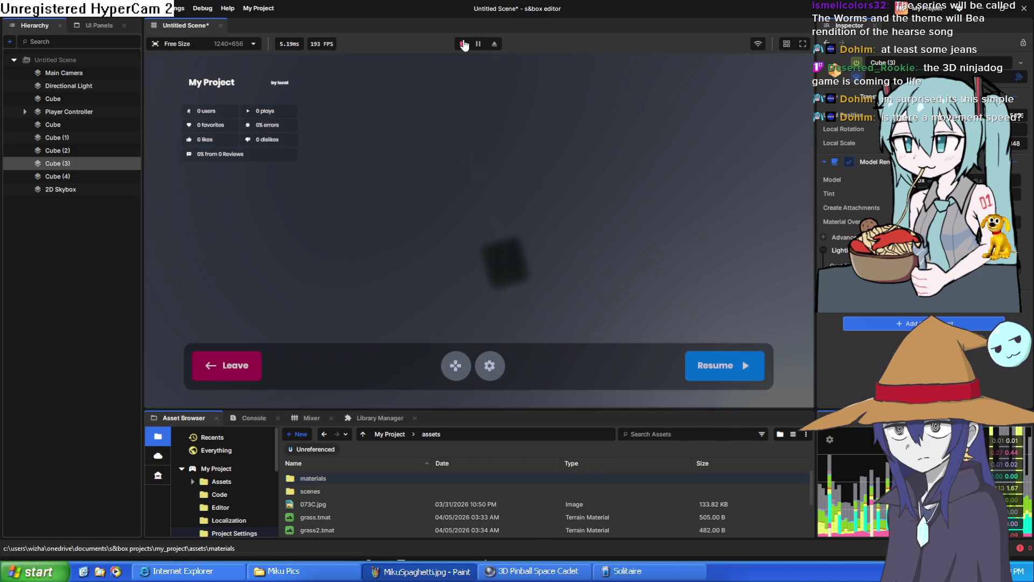
click(463, 44)
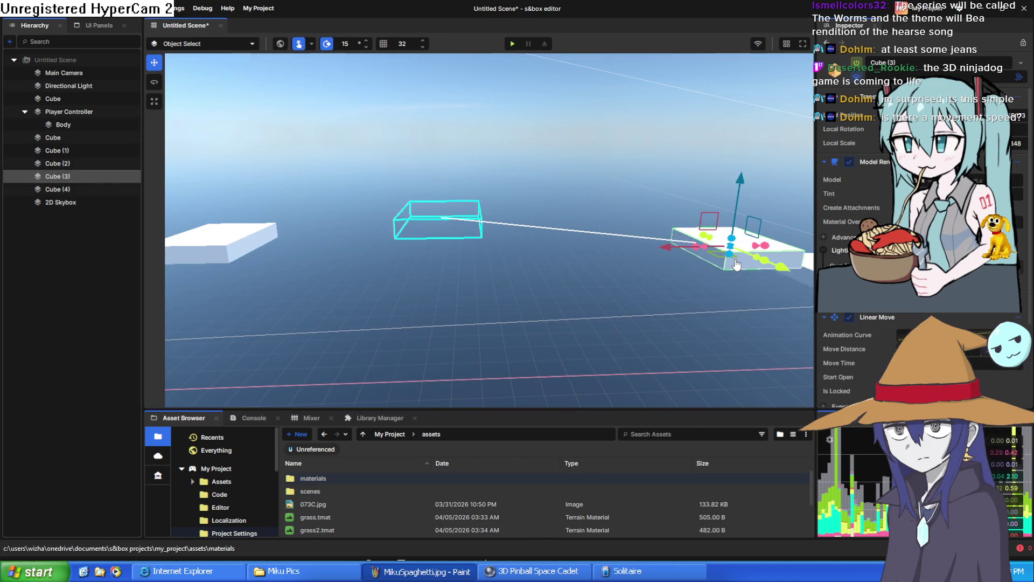
key(d)
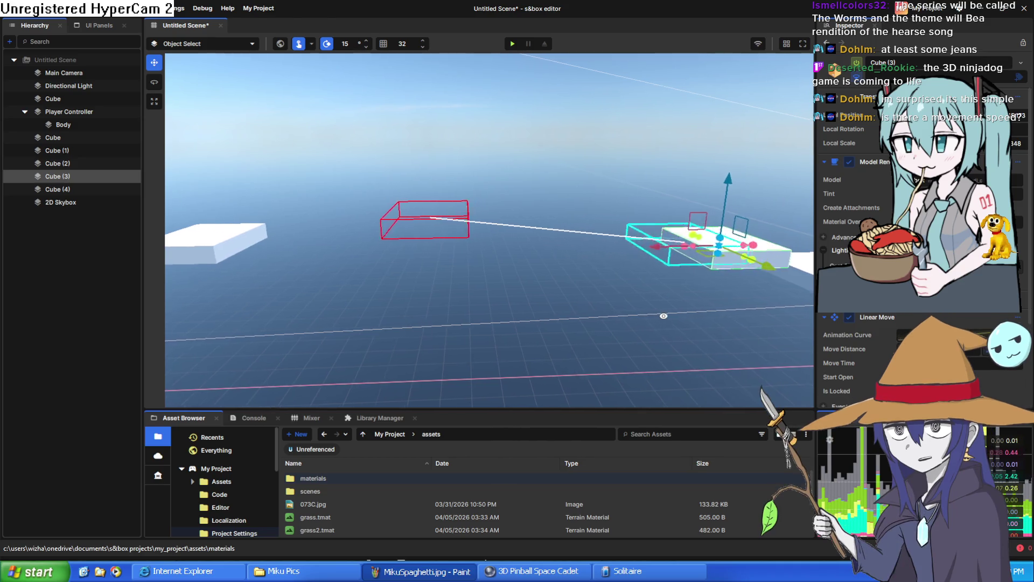
scroll(900, 338, down, 4)
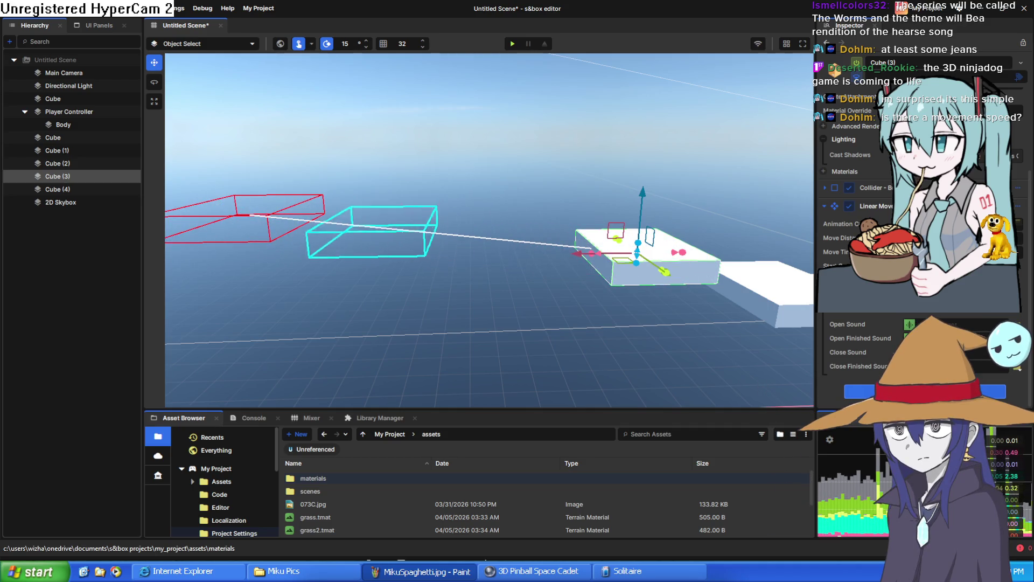
scroll(922, 215, up, 2)
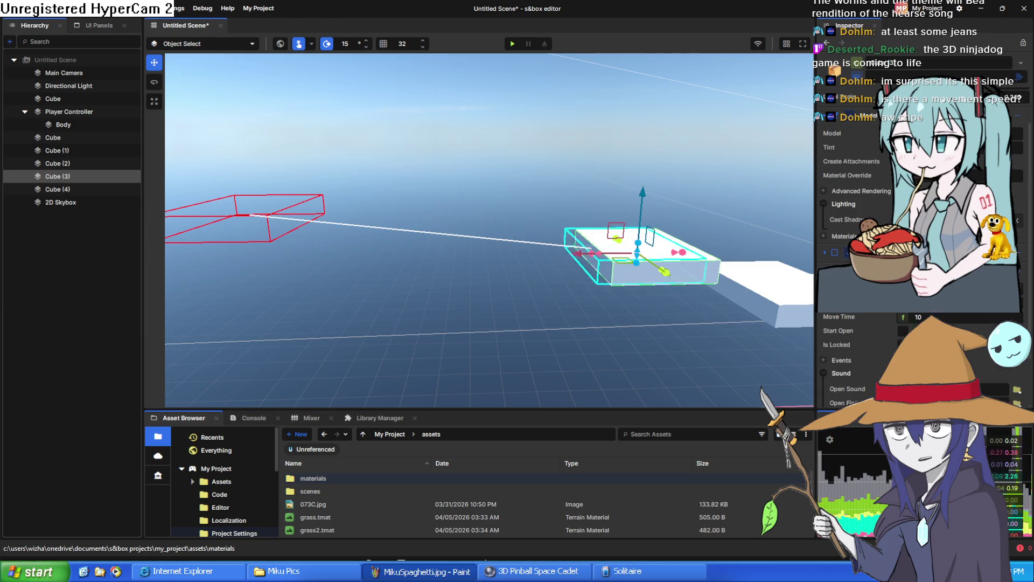
scroll(922, 215, down, 2)
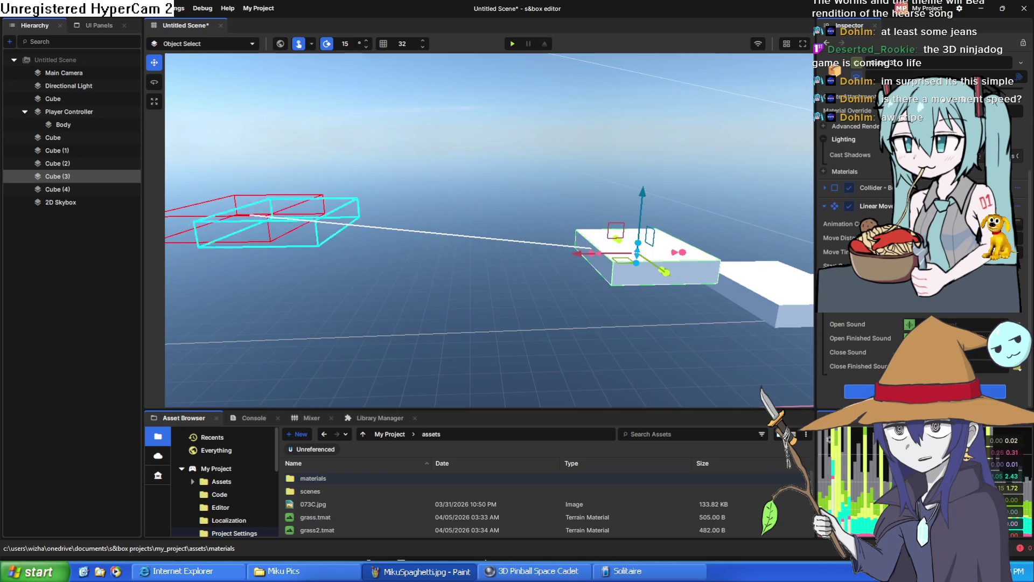
- Play-test again, walking and jumping onto the white platforms, then pause and stop the game
click(513, 43)
key(w)
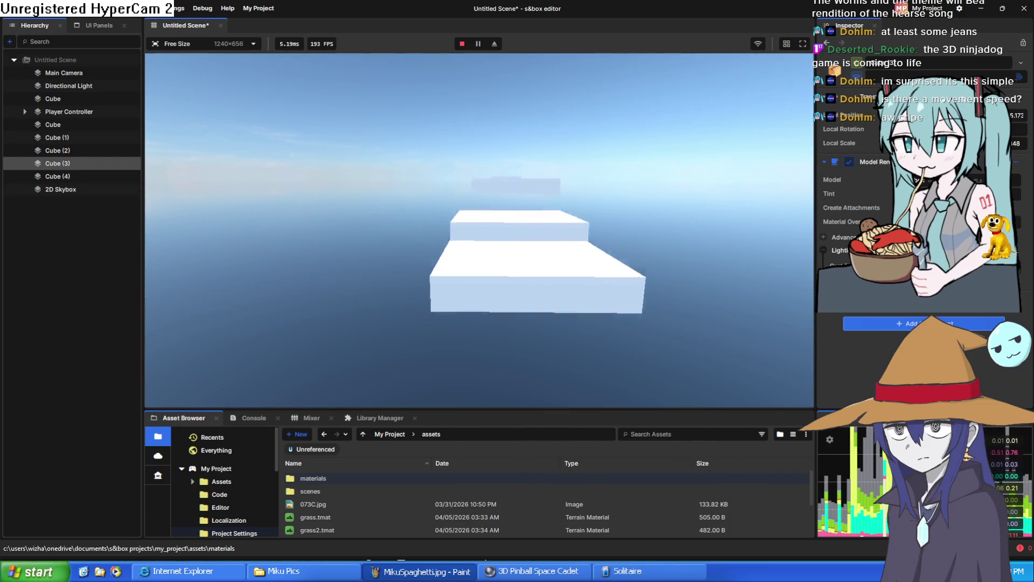
key(space)
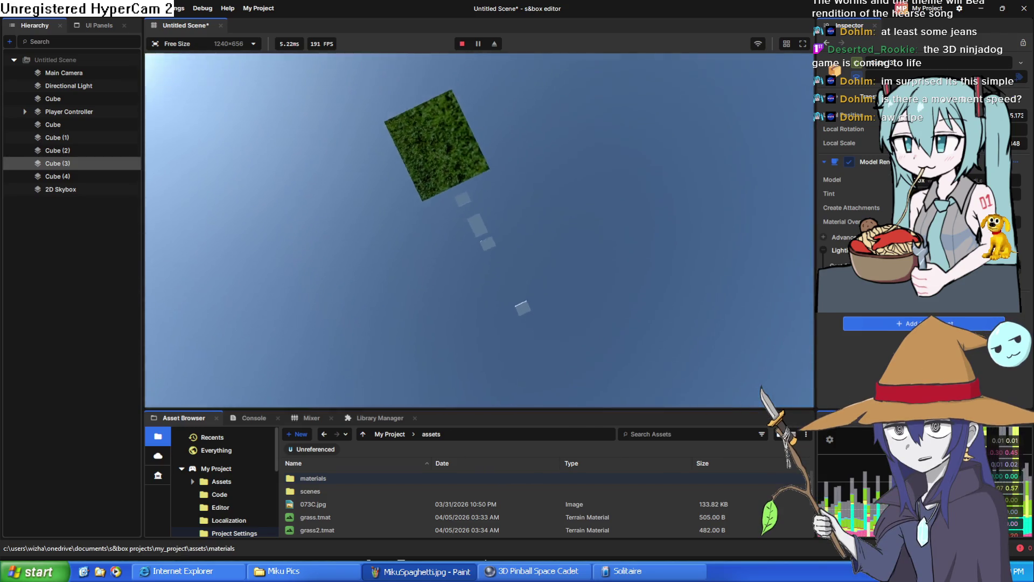
key(Escape)
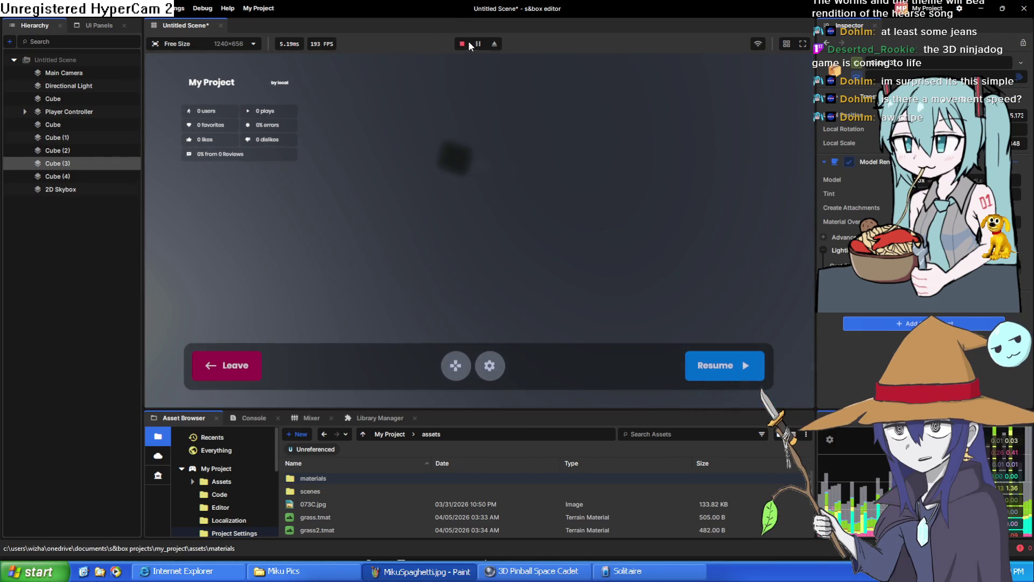
click(463, 44)
- Collapse Cube (3)'s Box Collider component in the Inspector
mouse_move(606, 174)
mouse_down()
mouse_move(525, 141)
mouse_move(574, 90)
mouse_move(593, 97)
mouse_up()
scroll(916, 242, down, 3)
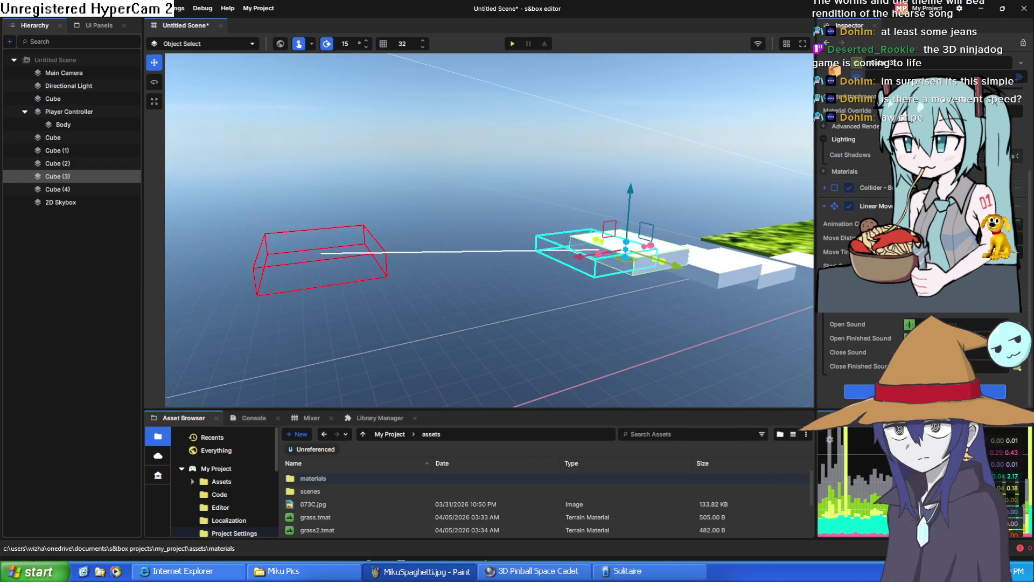
scroll(916, 242, up, 2)
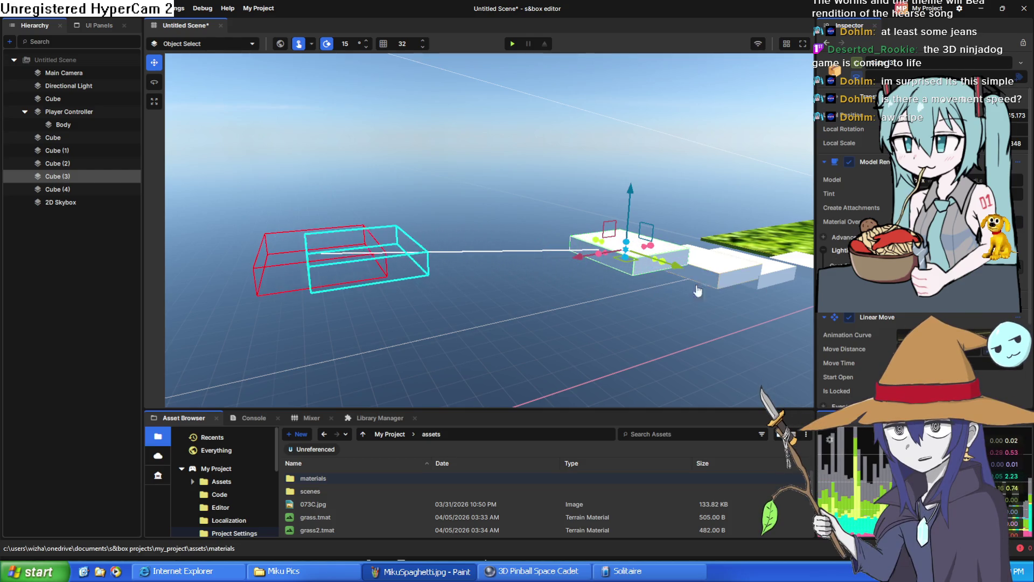
mouse_move(693, 294)
mouse_down()
mouse_move(635, 284)
mouse_move(656, 283)
mouse_up()
scroll(655, 283, down, 3)
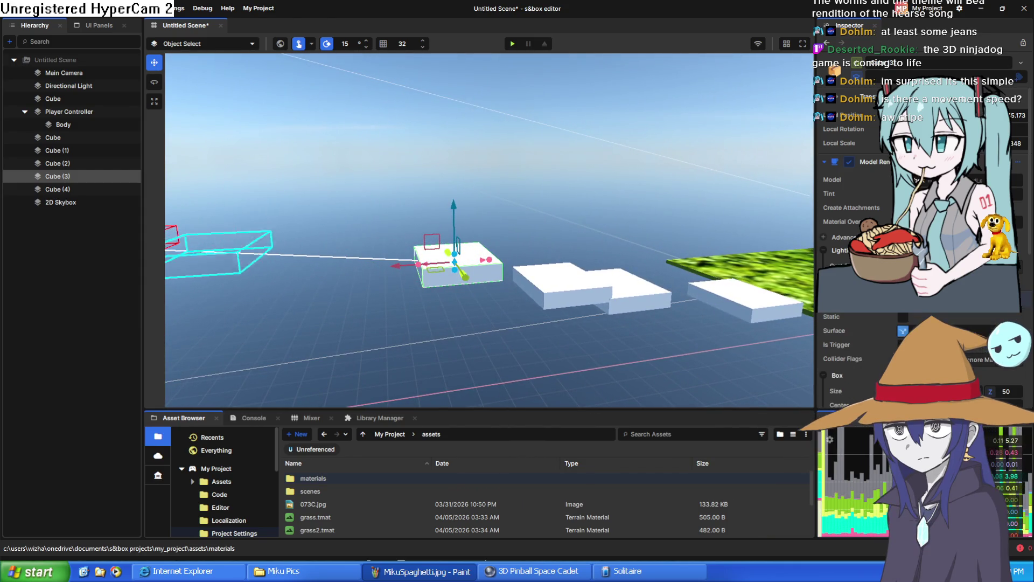
scroll(862, 243, down, 3)
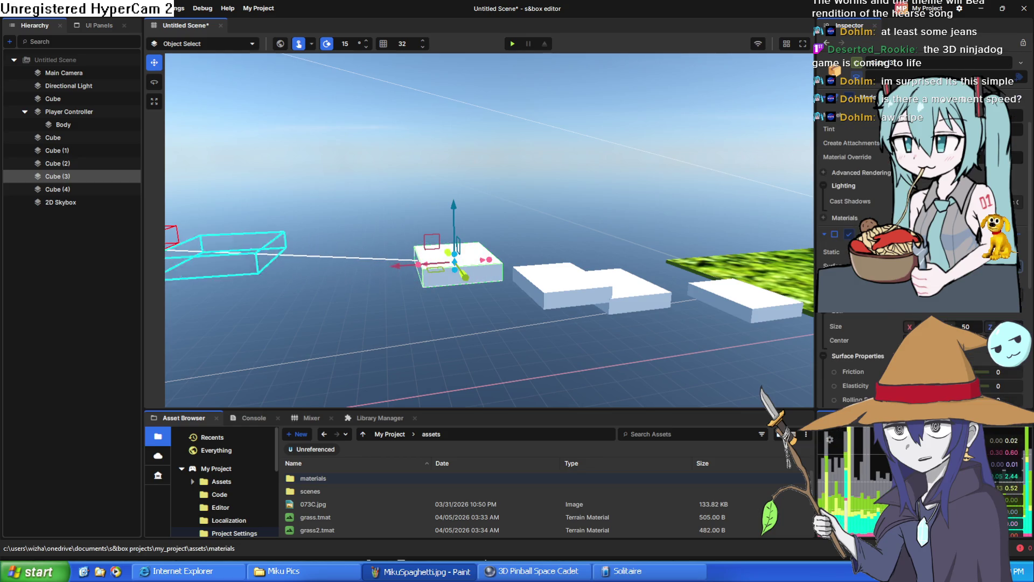
scroll(862, 242, down, 3)
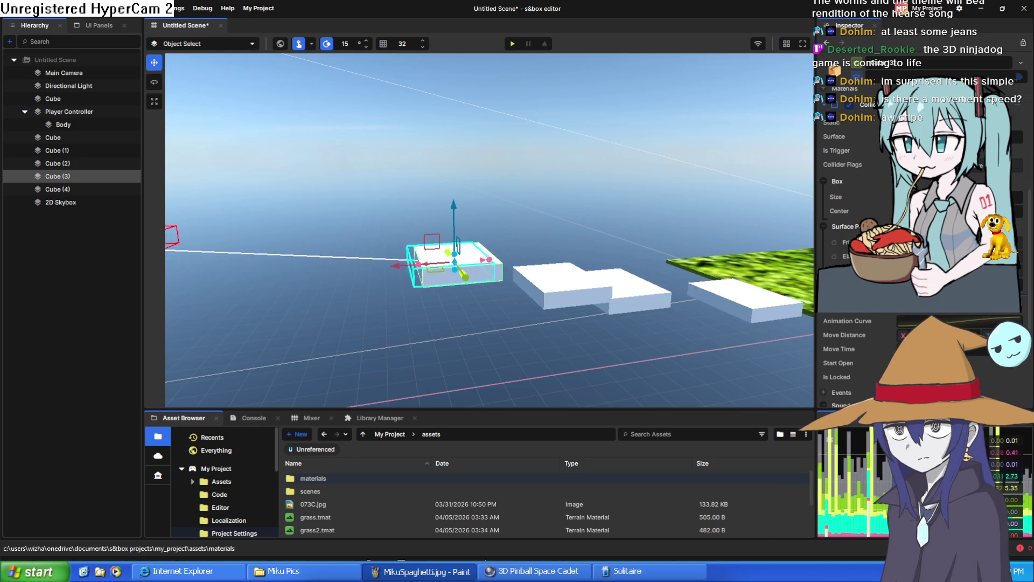
scroll(862, 243, up, 2)
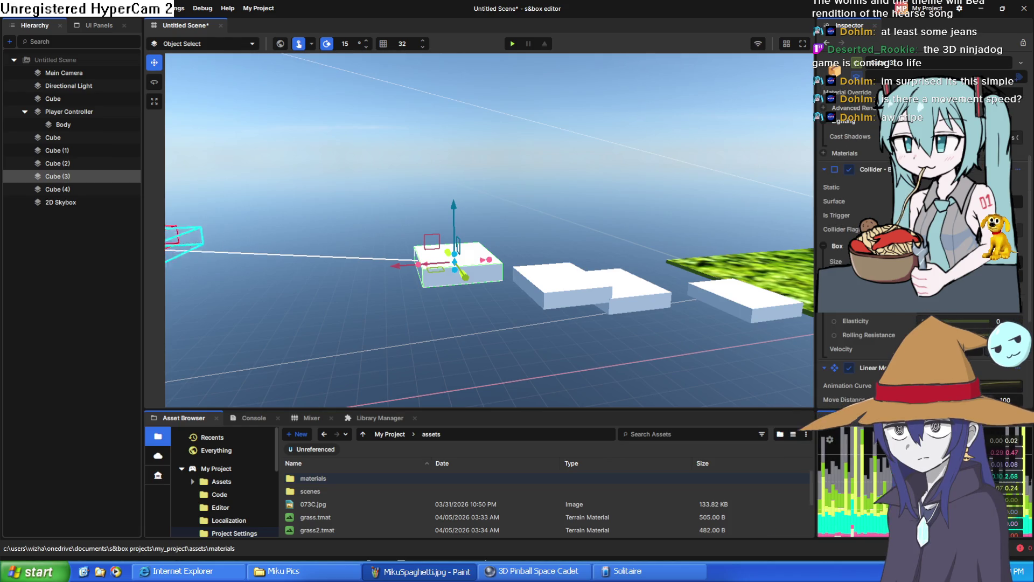
click(821, 168)
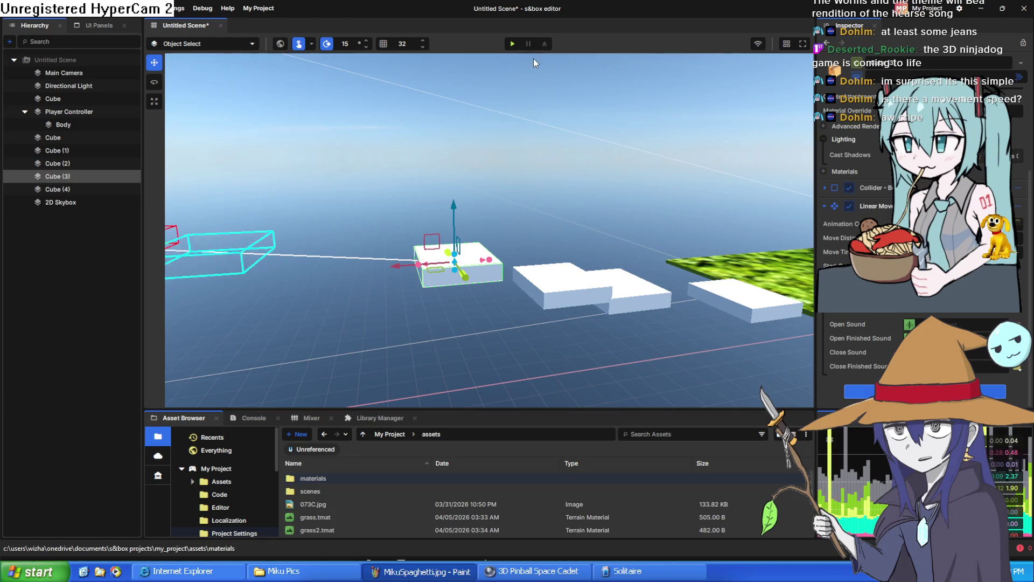
click(512, 44)
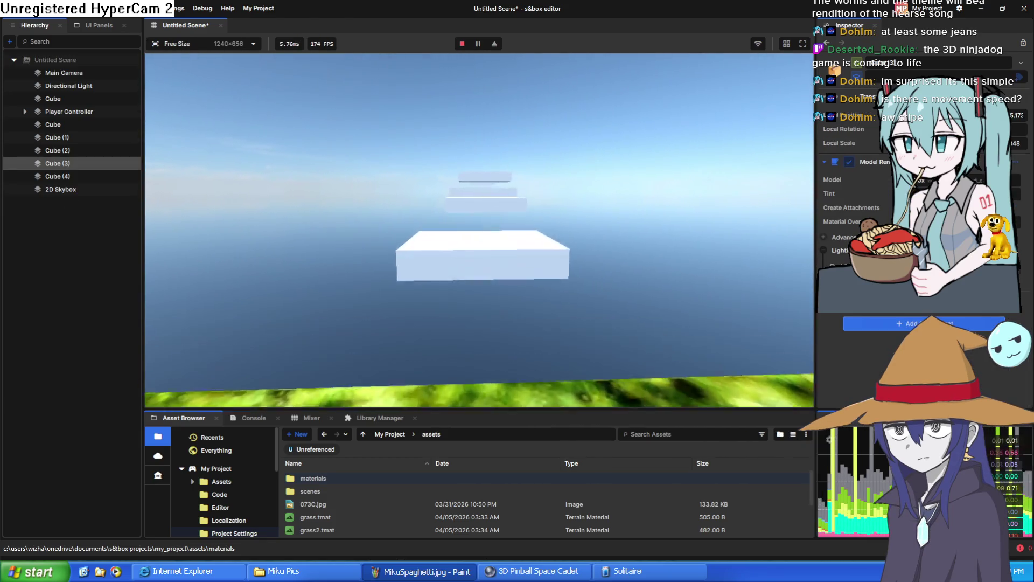
key(space)
key(w)
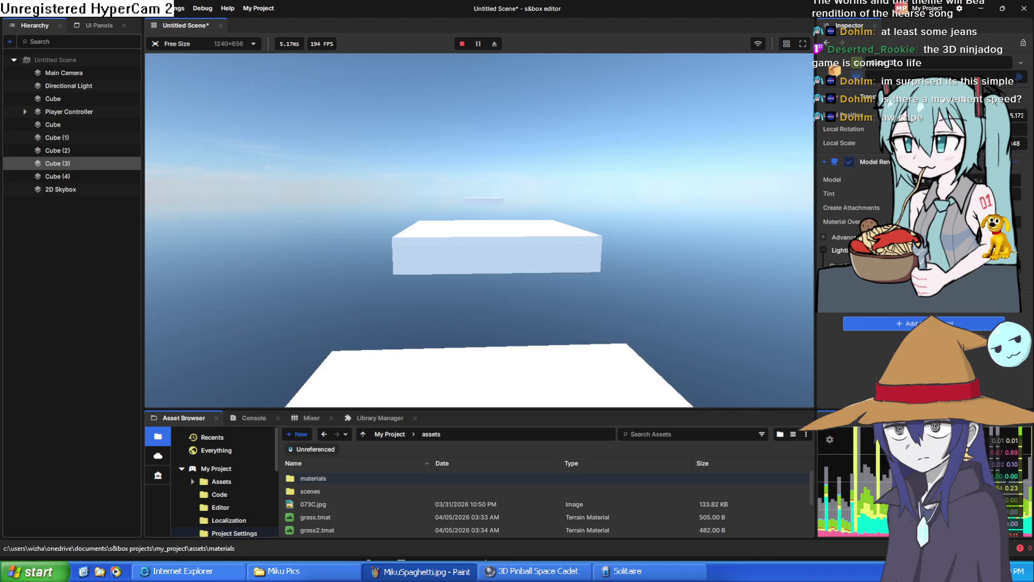
key(space)
key(w)
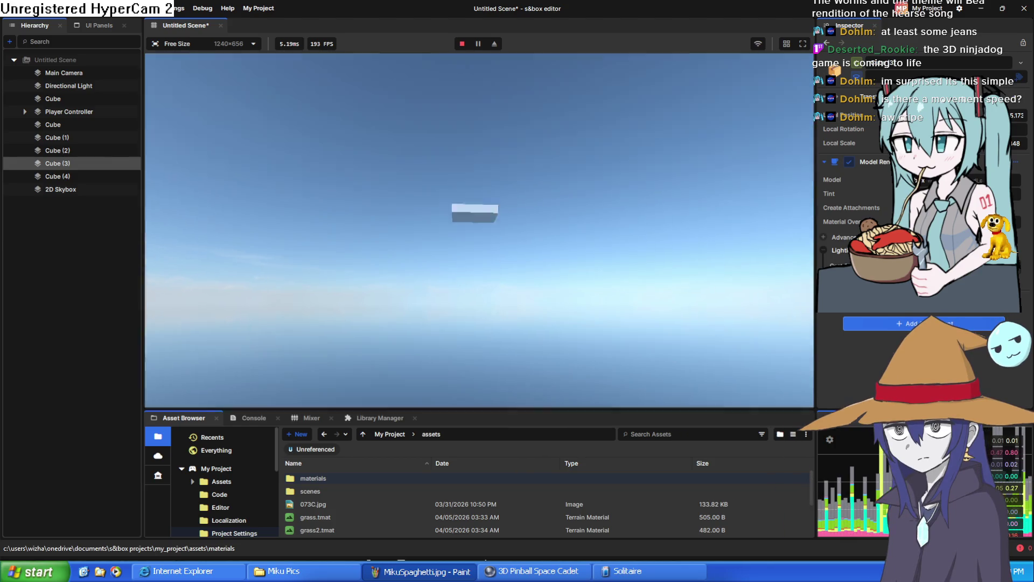
key(Escape)
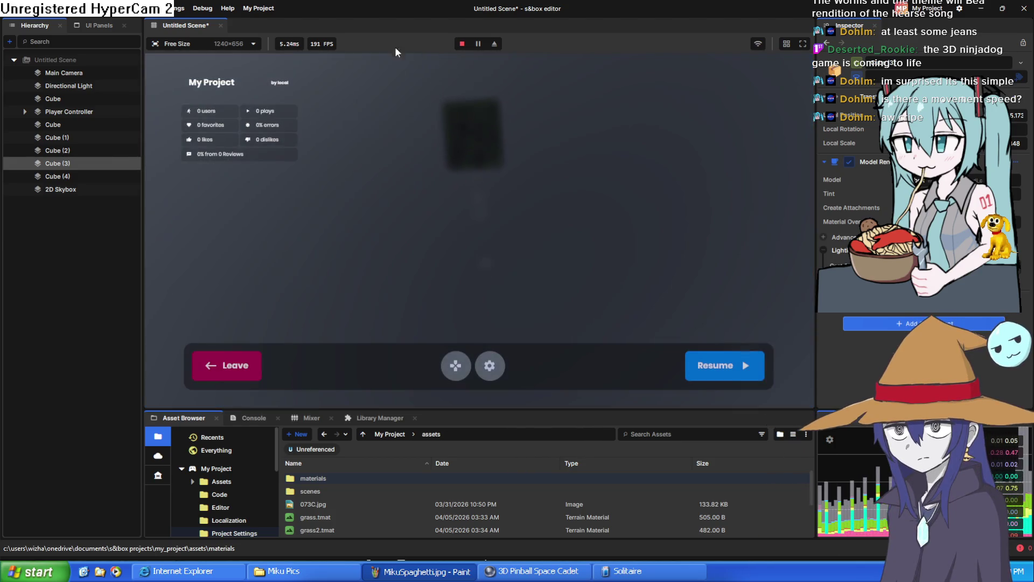
- Stop the playtest and drag Cube (3) down on the Z axis to sit level with the platforms
click(462, 44)
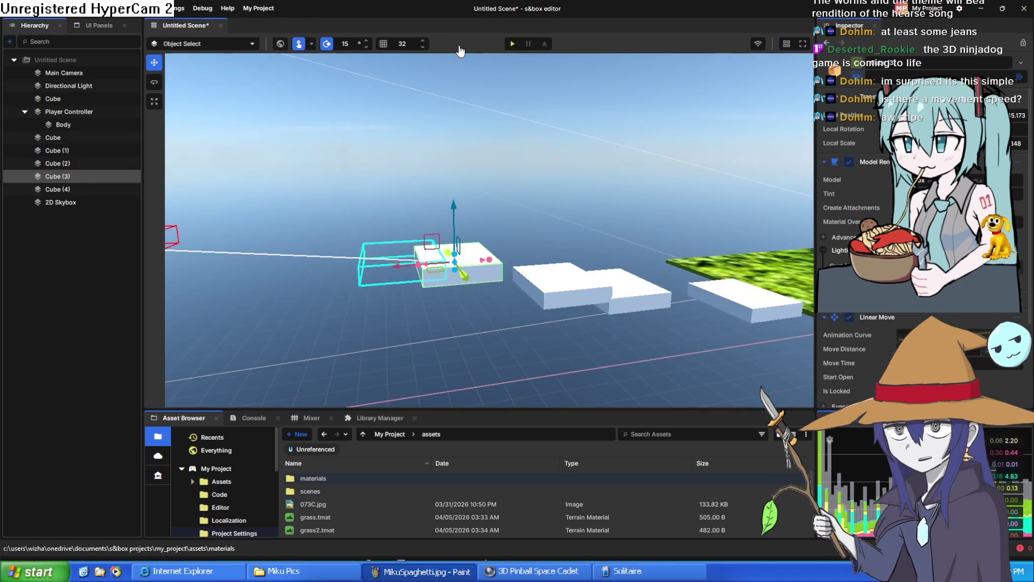
drag(455, 208, 452, 231)
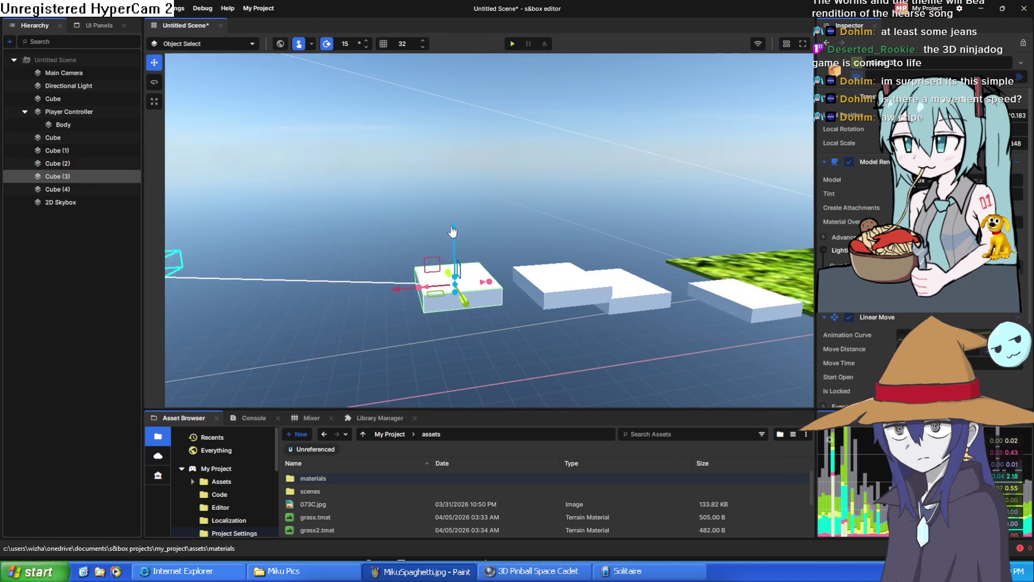
mouse_move(494, 74)
mouse_down()
mouse_move(519, 187)
mouse_move(607, 193)
mouse_up()
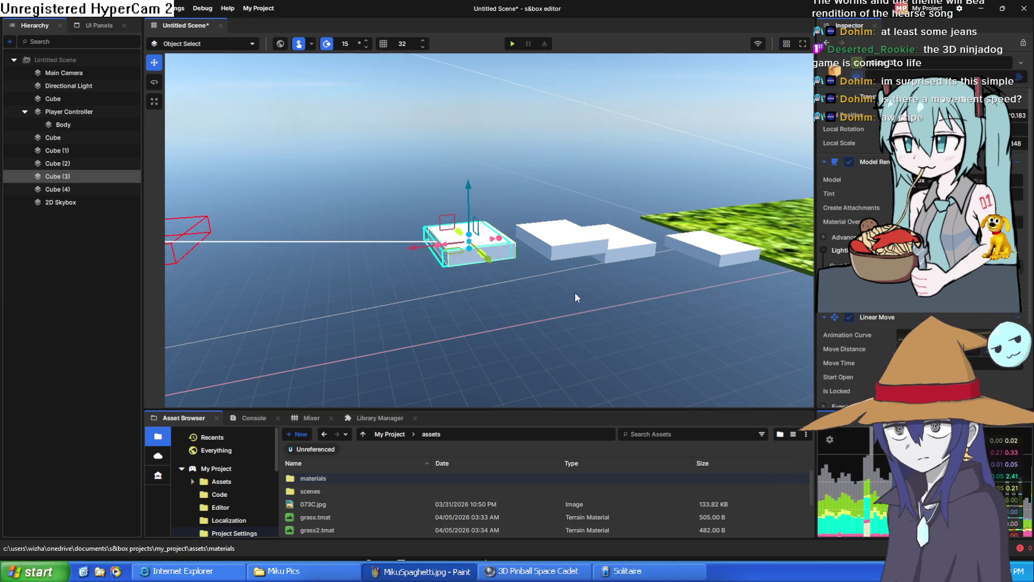
mouse_move(542, 270)
mouse_down()
mouse_move(476, 320)
mouse_move(330, 269)
mouse_move(629, 259)
mouse_move(624, 323)
mouse_move(471, 341)
mouse_move(505, 278)
mouse_up()
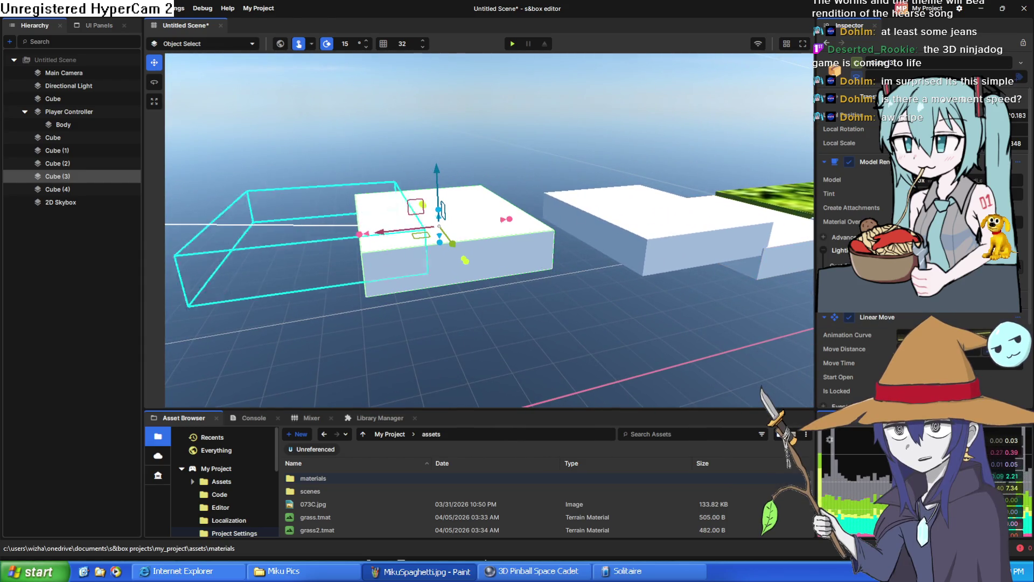
scroll(922, 215, down, 5)
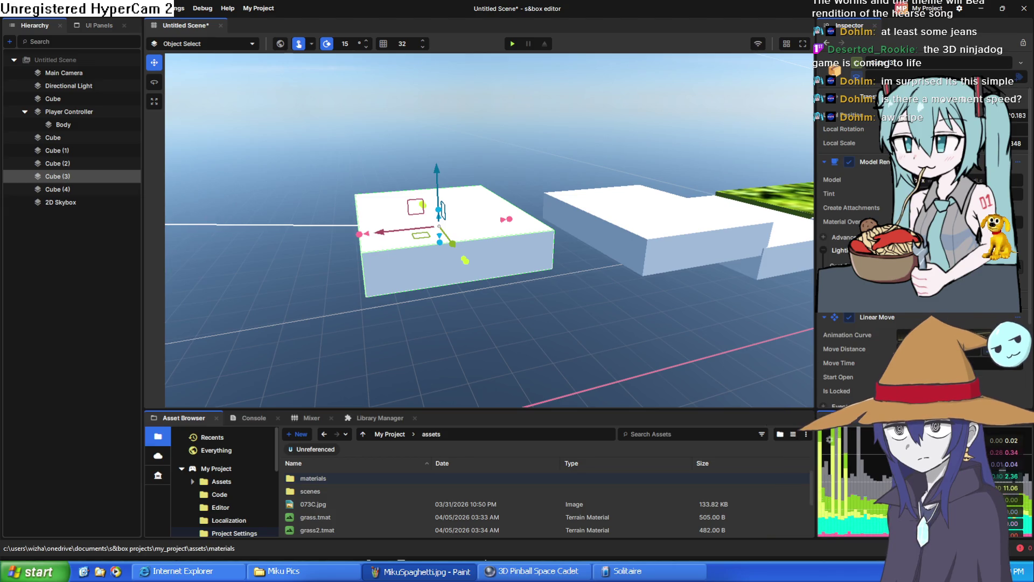